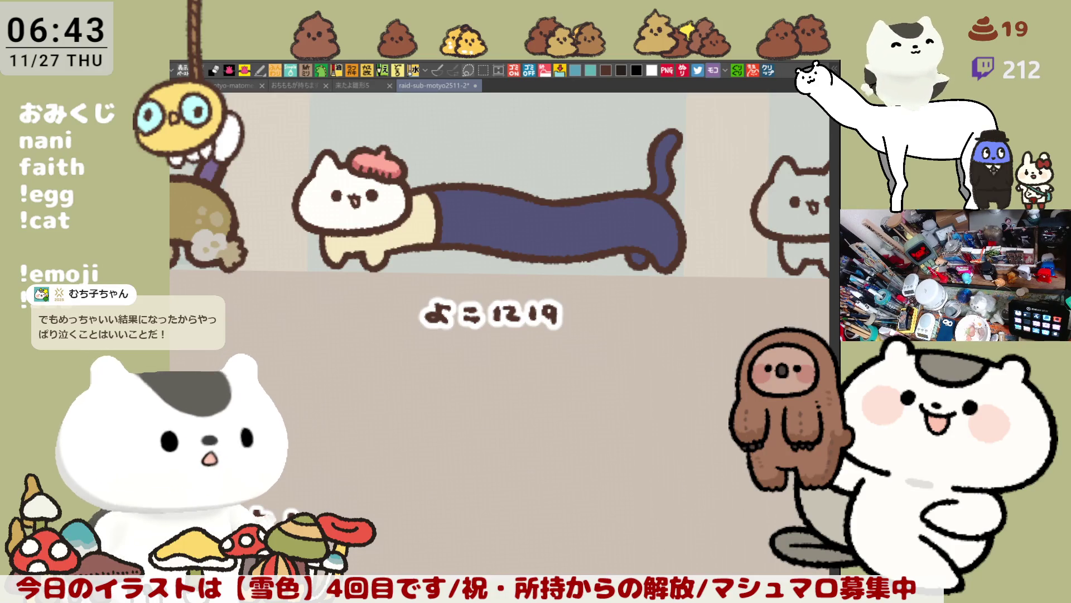
Brush pink blush onto both cheeks and dark navy under the beret, then flip the view to check
drag(322, 202, 335, 199)
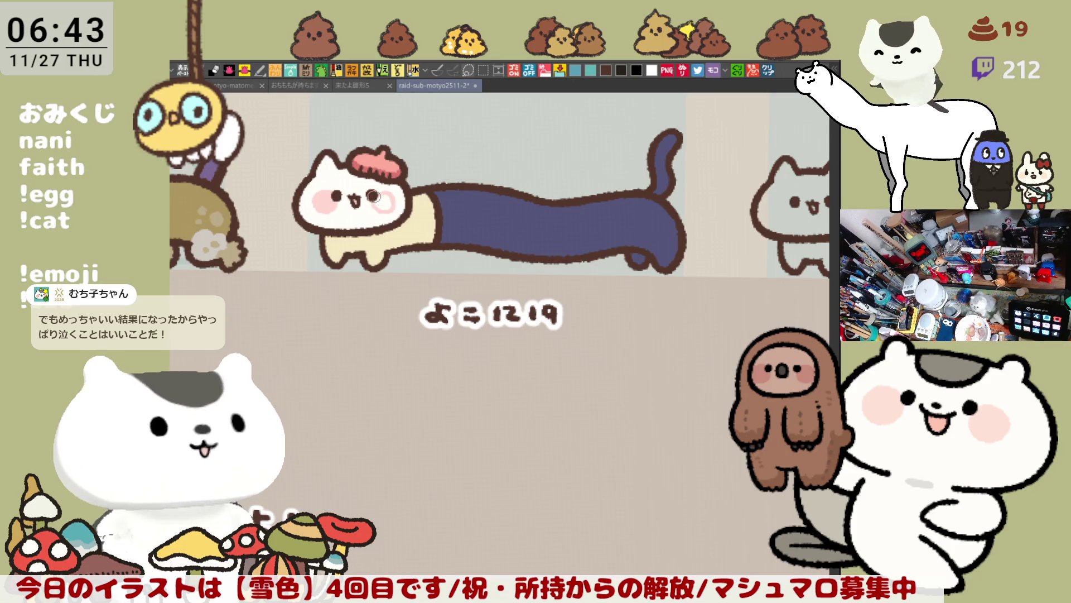
drag(372, 196, 386, 200)
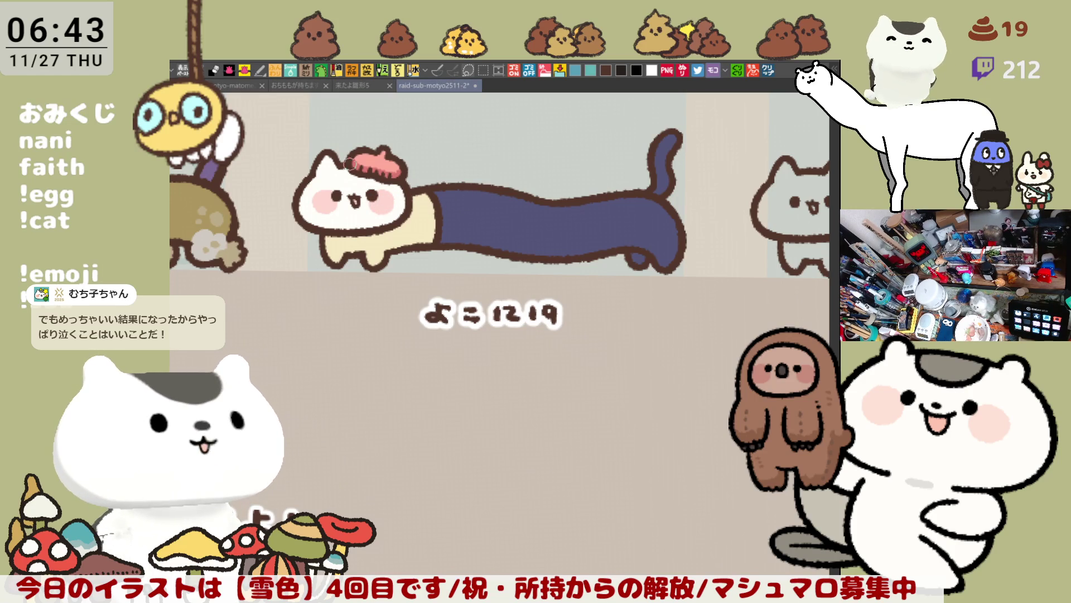
mouse_move(350, 164)
mouse_down()
mouse_move(403, 190)
mouse_move(361, 184)
mouse_move(371, 175)
mouse_move(394, 187)
mouse_move(366, 184)
mouse_move(405, 192)
mouse_move(359, 174)
mouse_move(376, 190)
mouse_move(360, 176)
mouse_move(390, 188)
mouse_move(359, 188)
mouse_move(355, 180)
mouse_move(407, 199)
mouse_up()
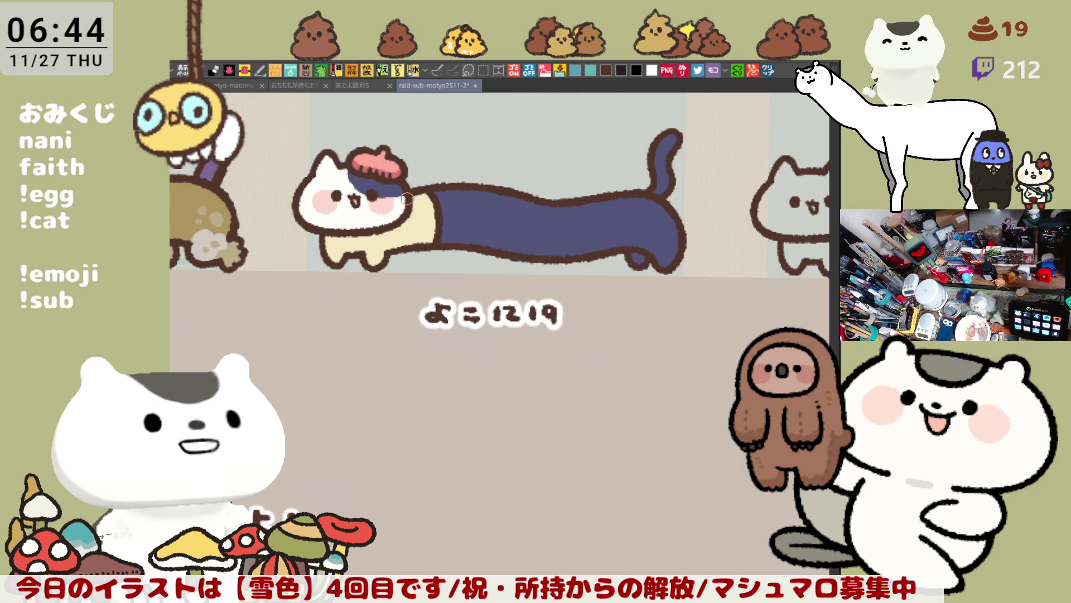
key(h)
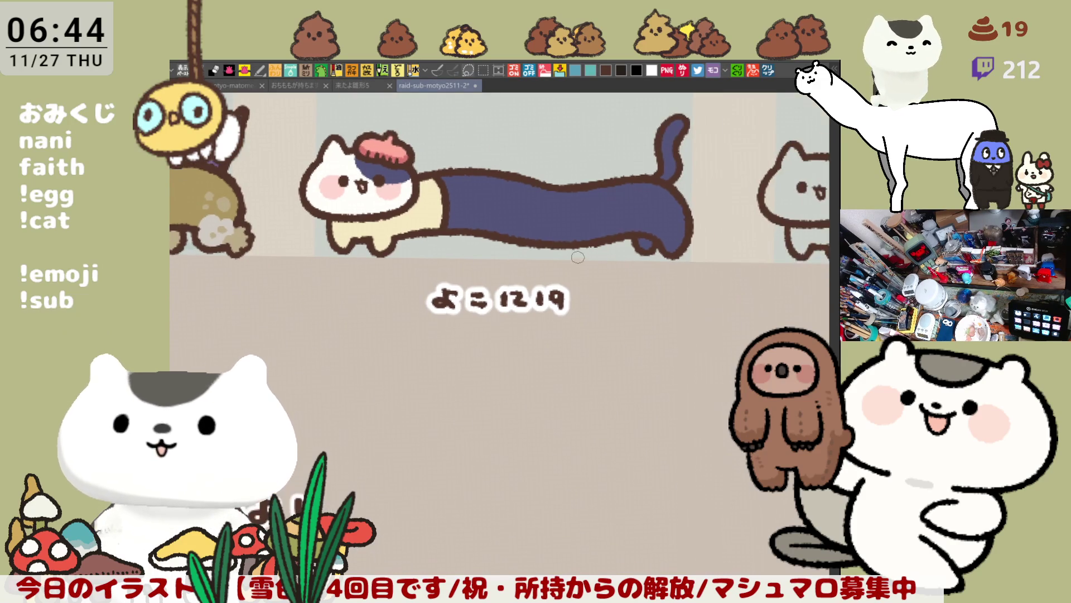
Fill the long trousers light blue and try a vertical line across them, redrawing it several times
key(g)
click(557, 221)
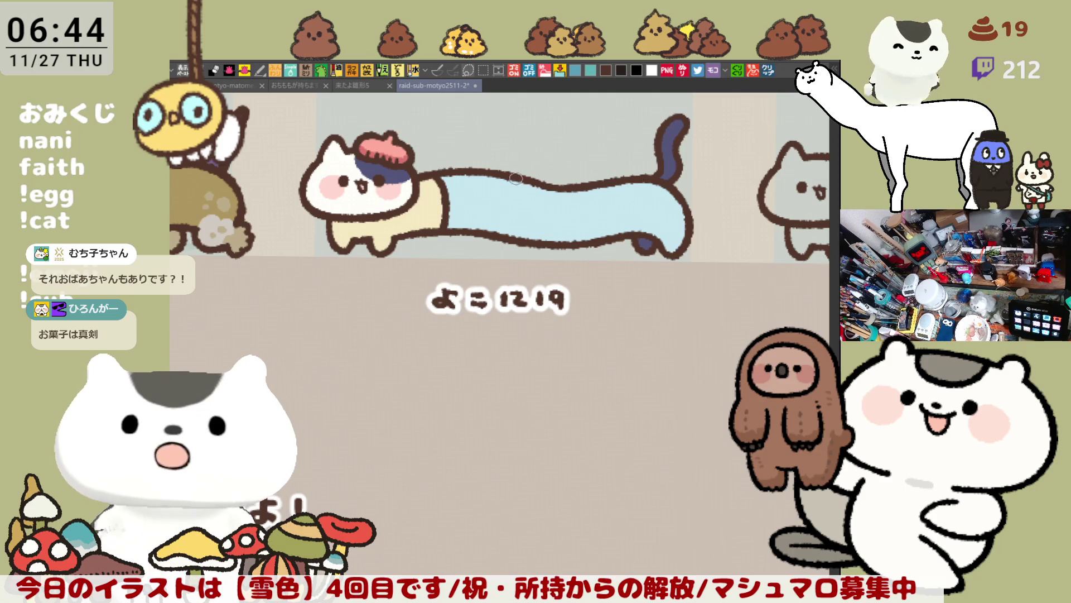
drag(532, 176, 525, 239)
key(ctrl+z)
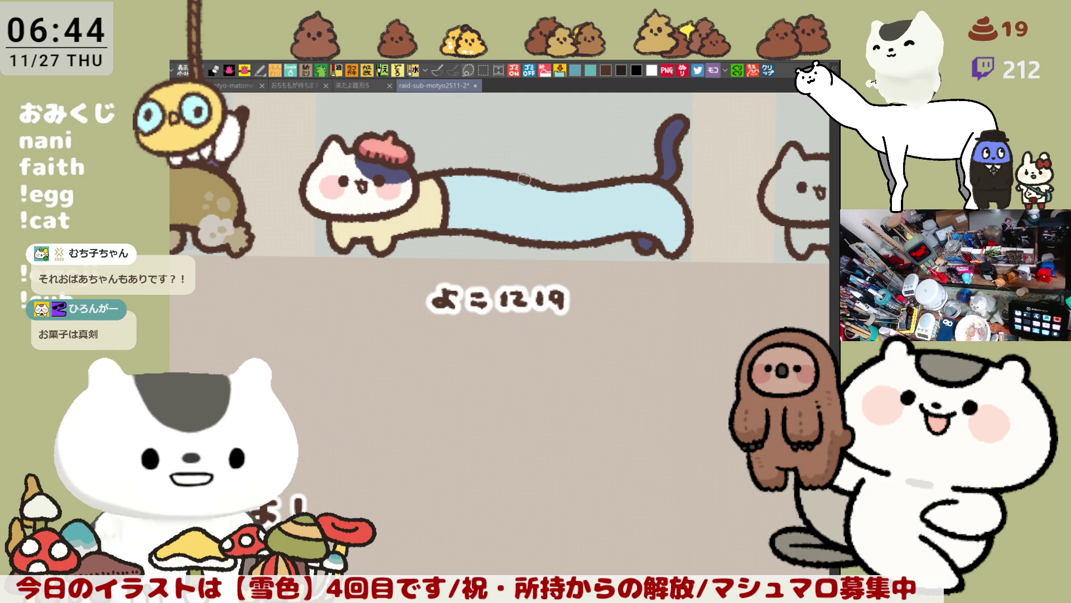
drag(519, 176, 526, 242)
key(ctrl+z)
drag(518, 177, 527, 244)
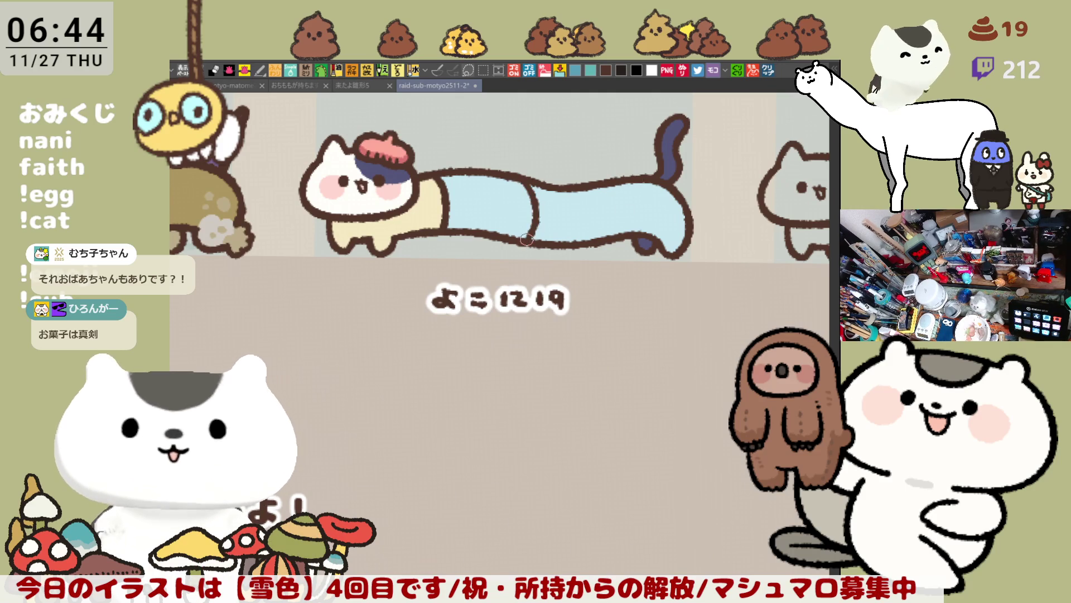
key(ctrl+z)
drag(527, 177, 527, 245)
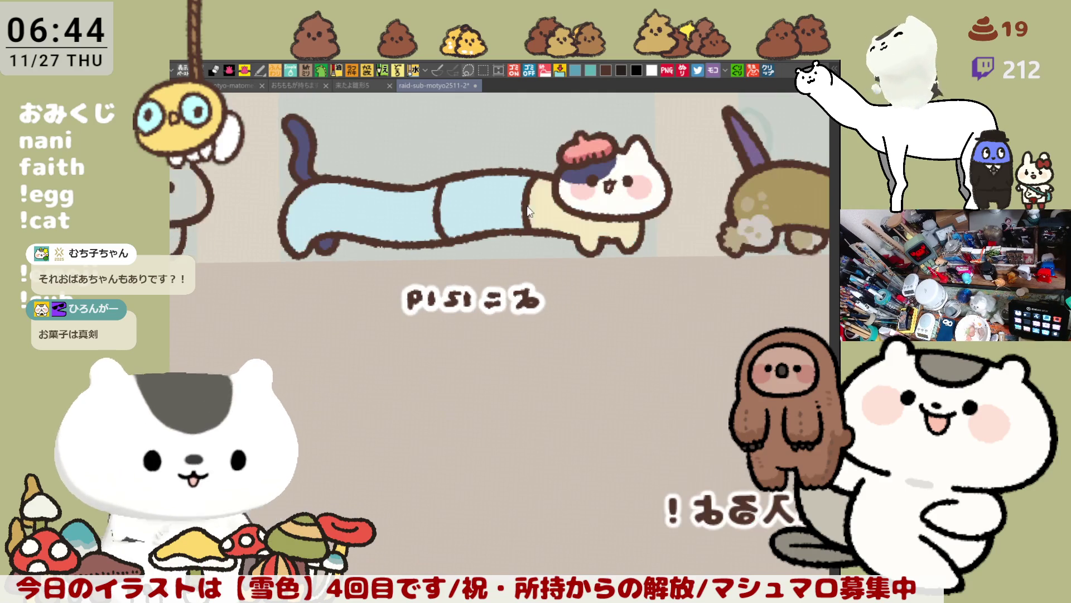
key(h)
After repeated retries, settle on two vertical cuff lines across the trousers and flip the view back
key(ctrl+z)
drag(442, 178, 449, 239)
key(ctrl+z)
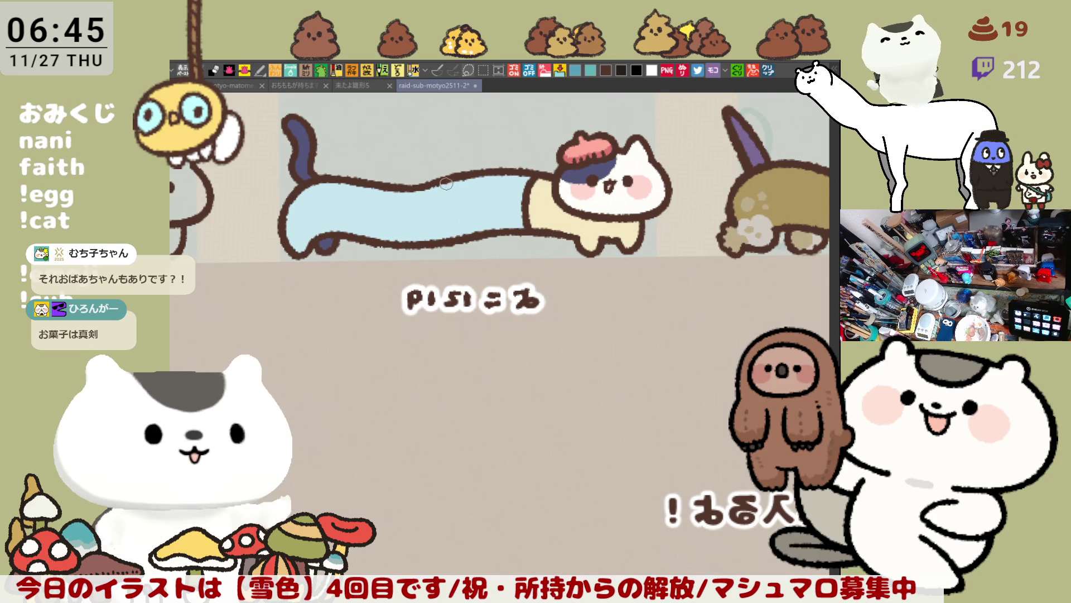
drag(442, 174, 447, 242)
key(ctrl+z)
drag(445, 172, 441, 247)
key(ctrl+z)
key(ctrl+z)
drag(446, 170, 442, 247)
key(ctrl+z)
drag(445, 176, 441, 242)
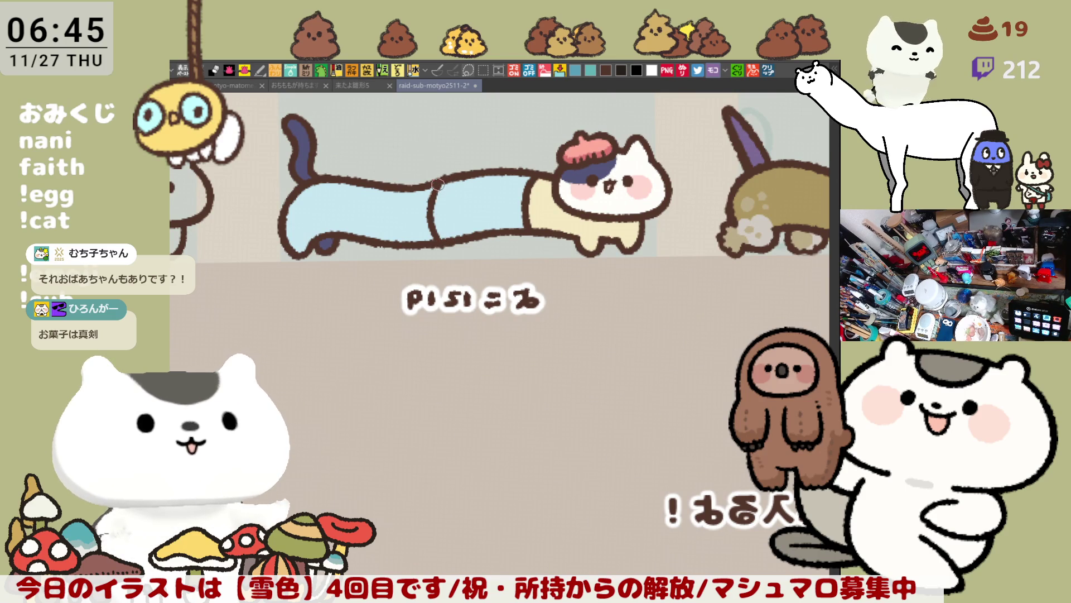
key(ctrl+z)
drag(444, 174, 441, 249)
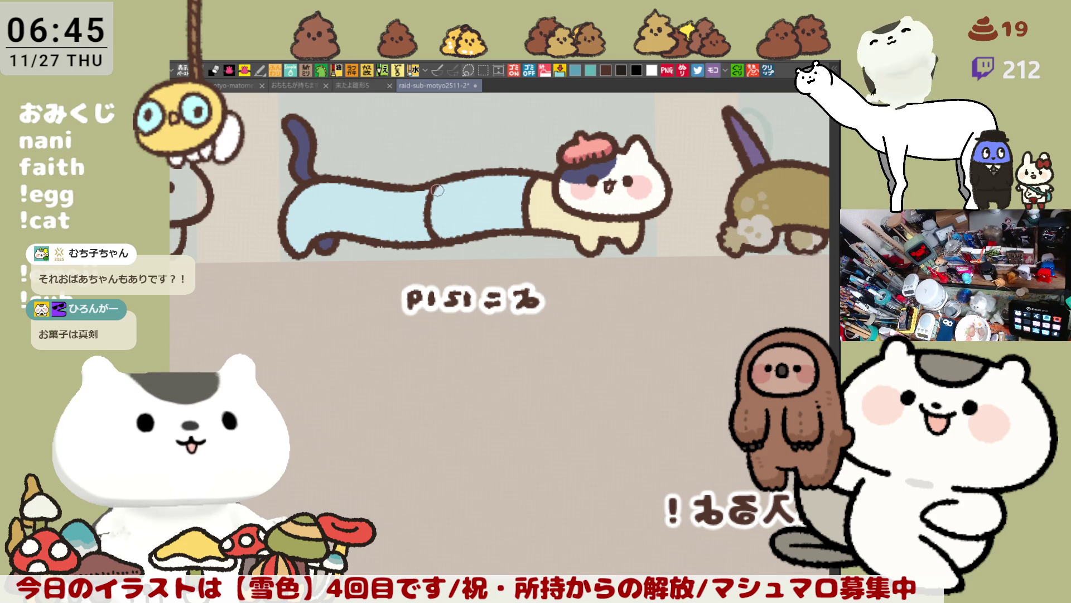
key(ctrl+z)
drag(425, 178, 422, 244)
drag(419, 176, 430, 245)
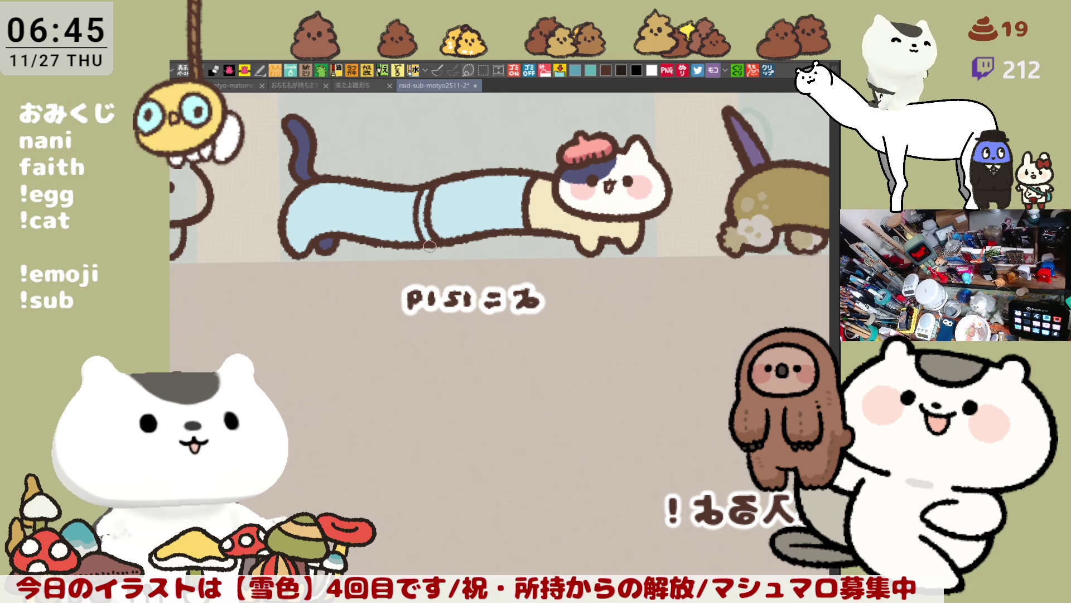
key(h)
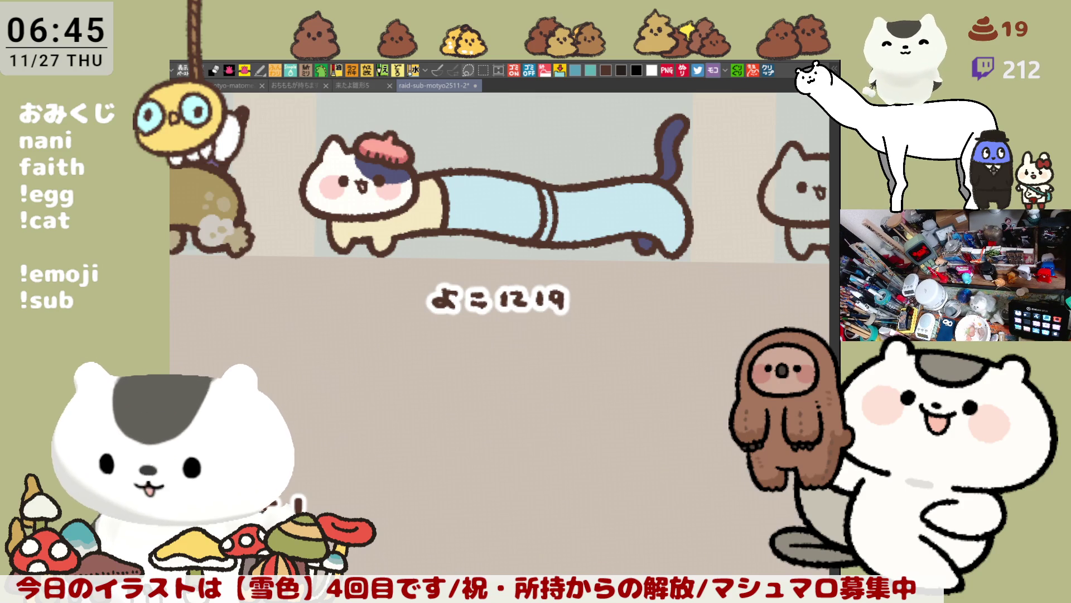
mouse_move(672, 461)
mouse_down()
mouse_move(560, 306)
mouse_move(634, 337)
mouse_up()
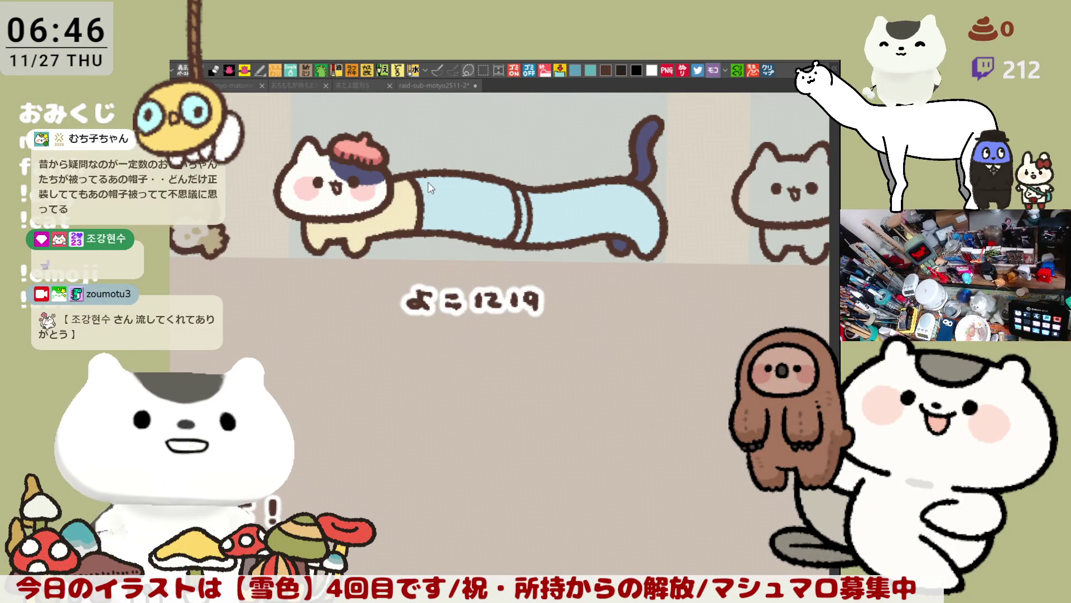
drag(534, 347, 448, 207)
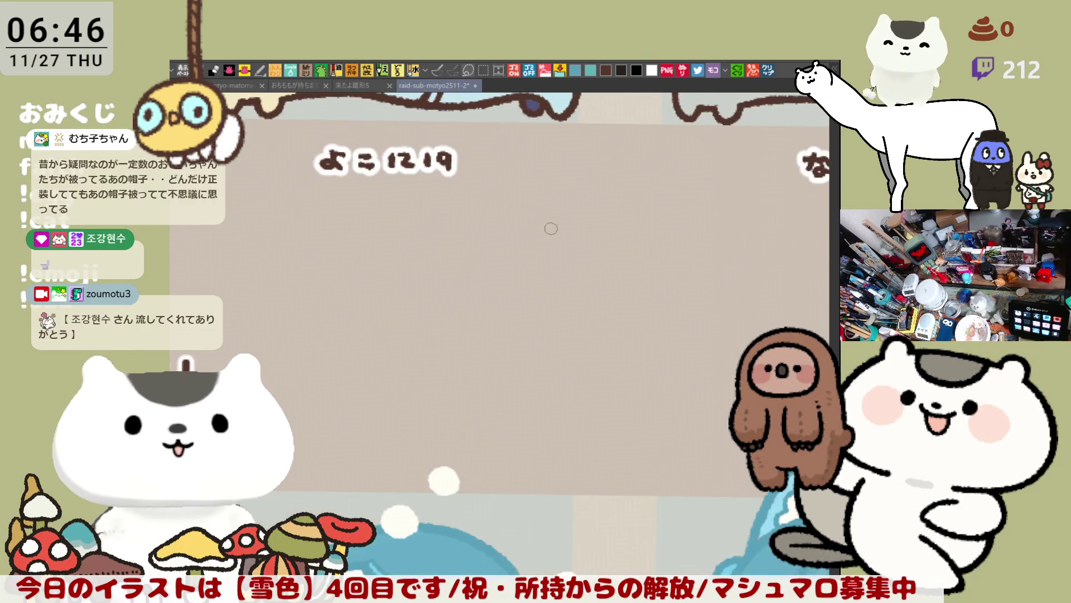
mouse_move(560, 177)
mouse_down()
mouse_move(567, 210)
mouse_move(619, 193)
mouse_move(605, 243)
mouse_up()
key(ctrl+z)
key(ctrl+z)
mouse_move(579, 199)
mouse_down()
mouse_move(577, 228)
mouse_move(641, 196)
mouse_move(580, 231)
mouse_up()
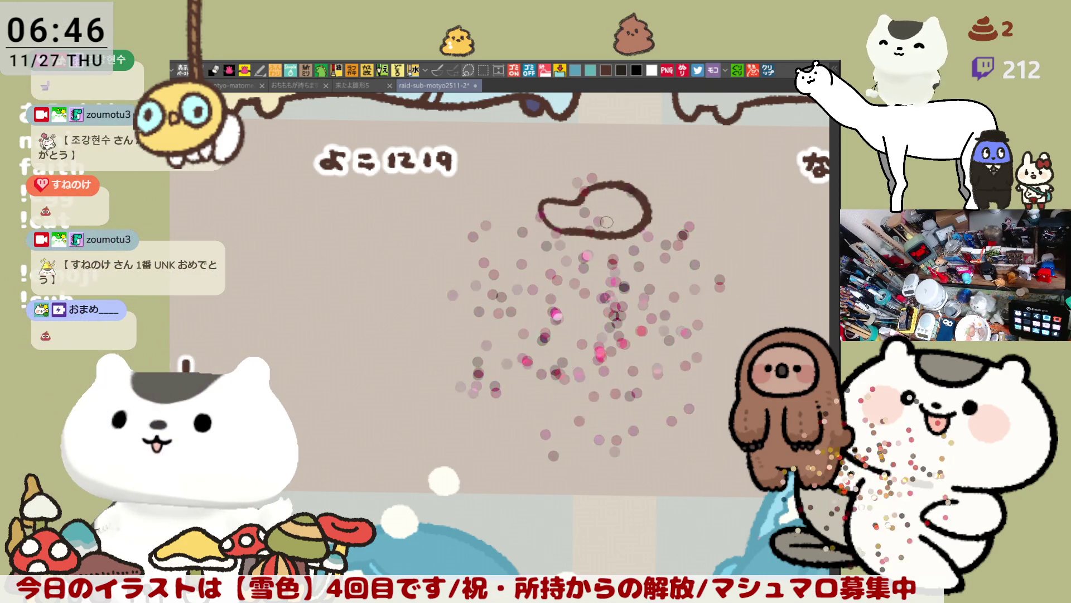
key(ctrl+z)
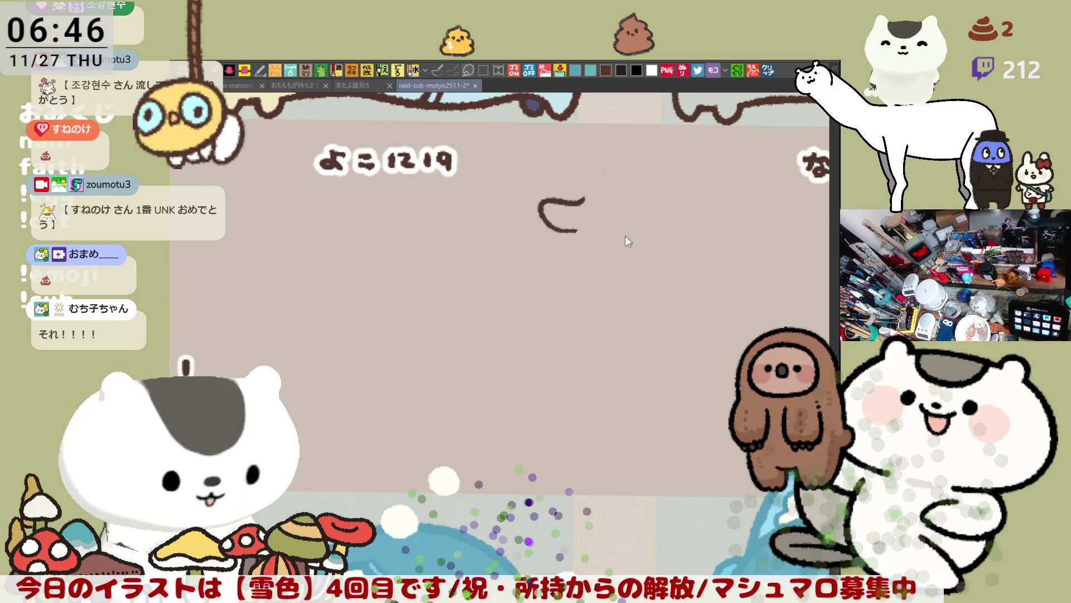
key(ctrl+z)
mouse_move(577, 216)
mouse_down()
mouse_move(515, 220)
mouse_move(592, 260)
mouse_up()
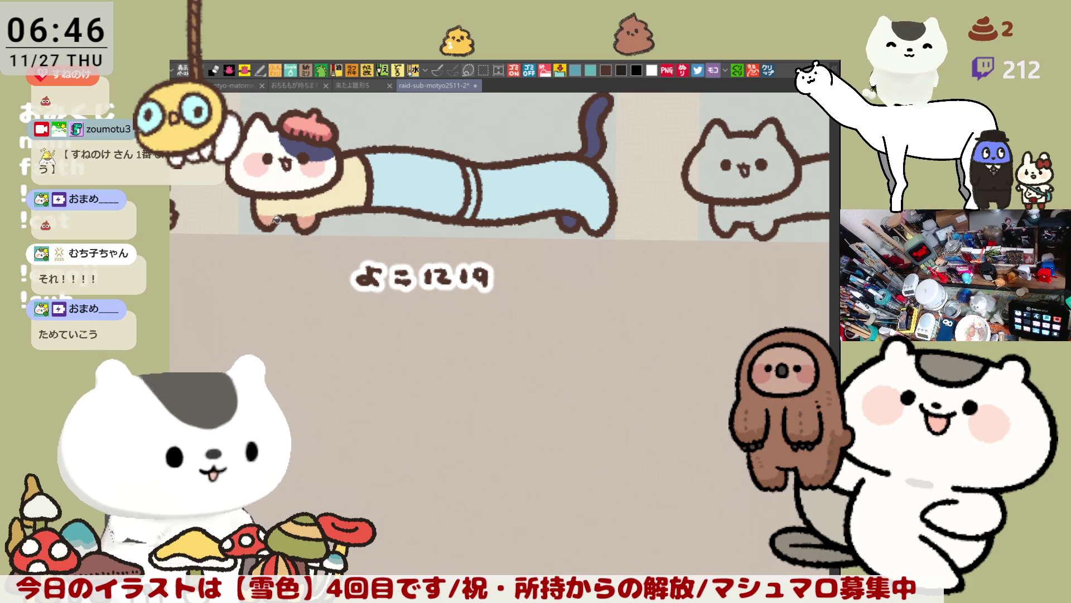
Extend the cream shirt colour over the body and touch up a pink stroke along the shirt's edge
drag(463, 182, 436, 169)
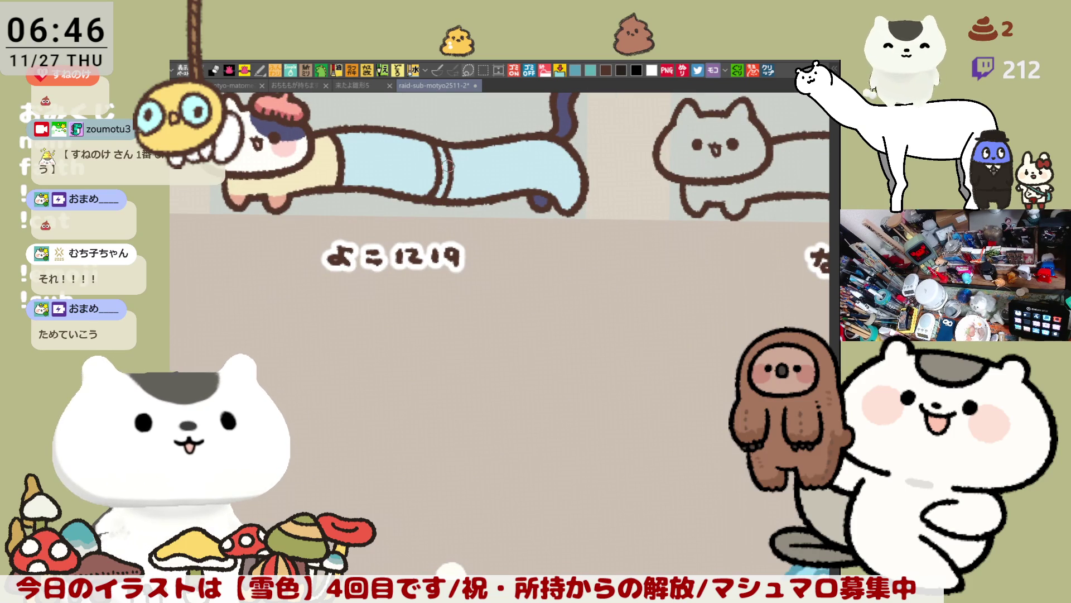
click(411, 159)
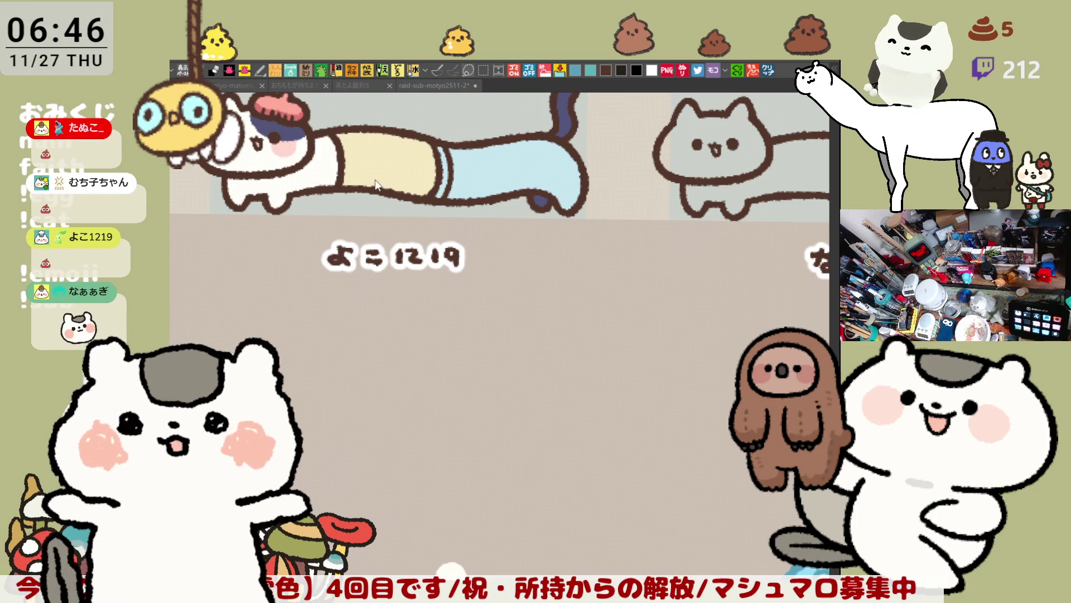
drag(337, 135, 346, 186)
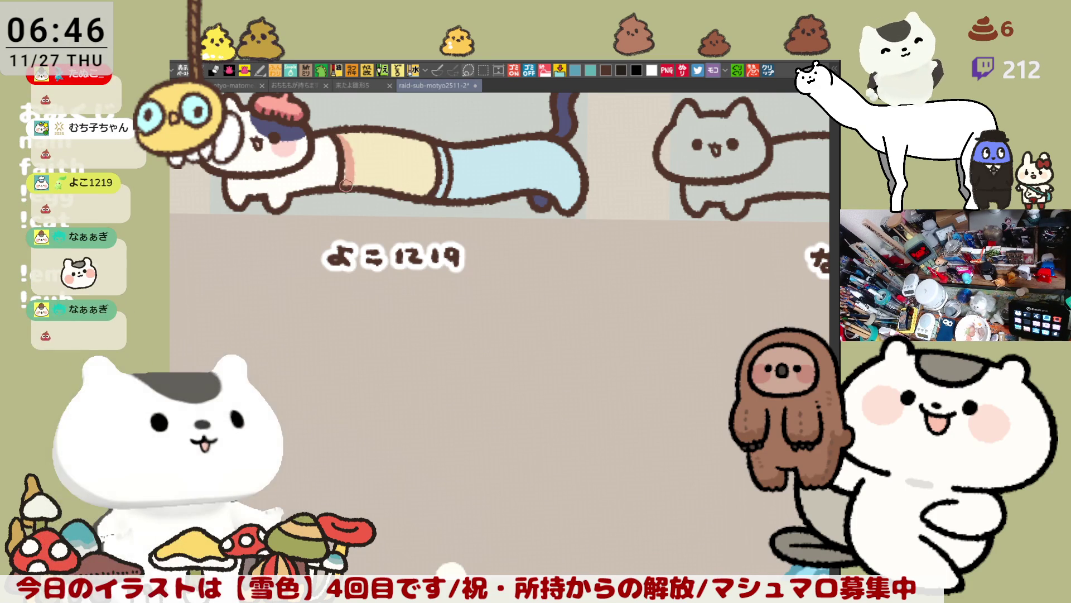
drag(339, 134, 343, 182)
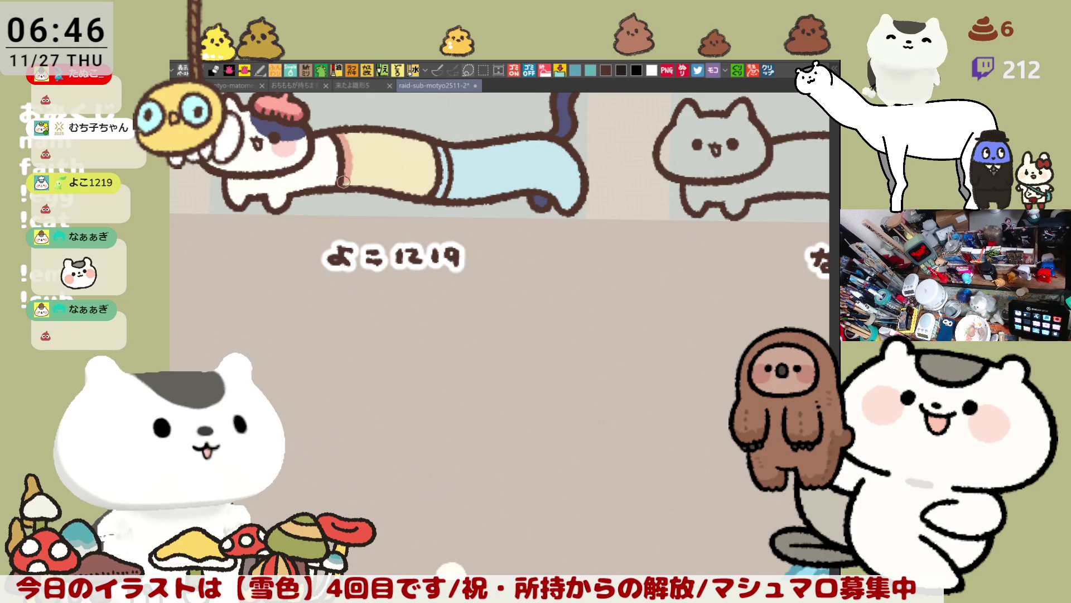
drag(342, 137, 347, 185)
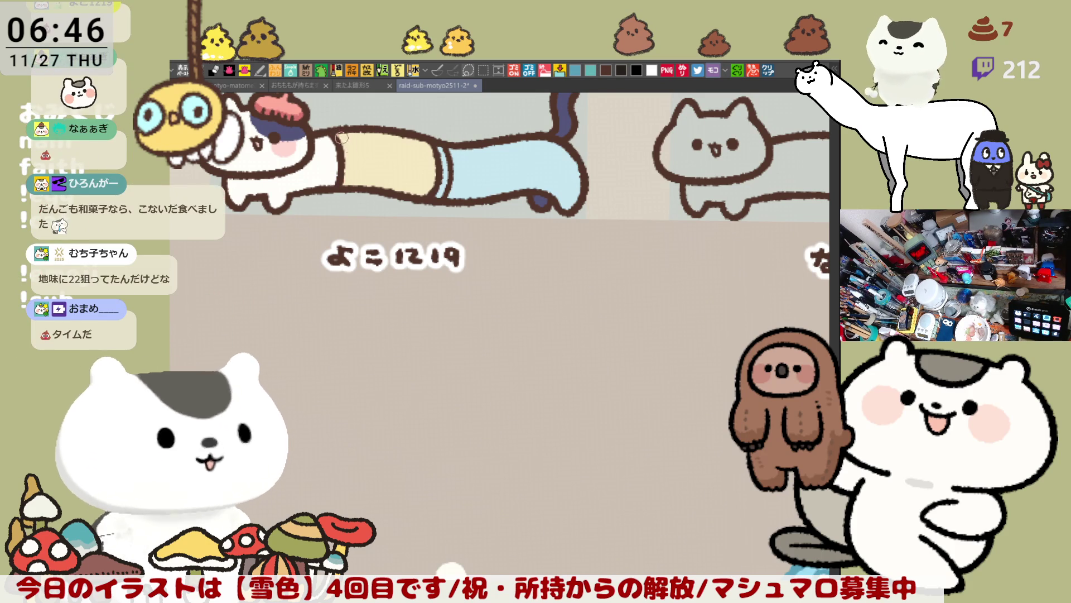
mouse_move(347, 185)
mouse_down()
mouse_move(344, 143)
mouse_move(341, 187)
mouse_up()
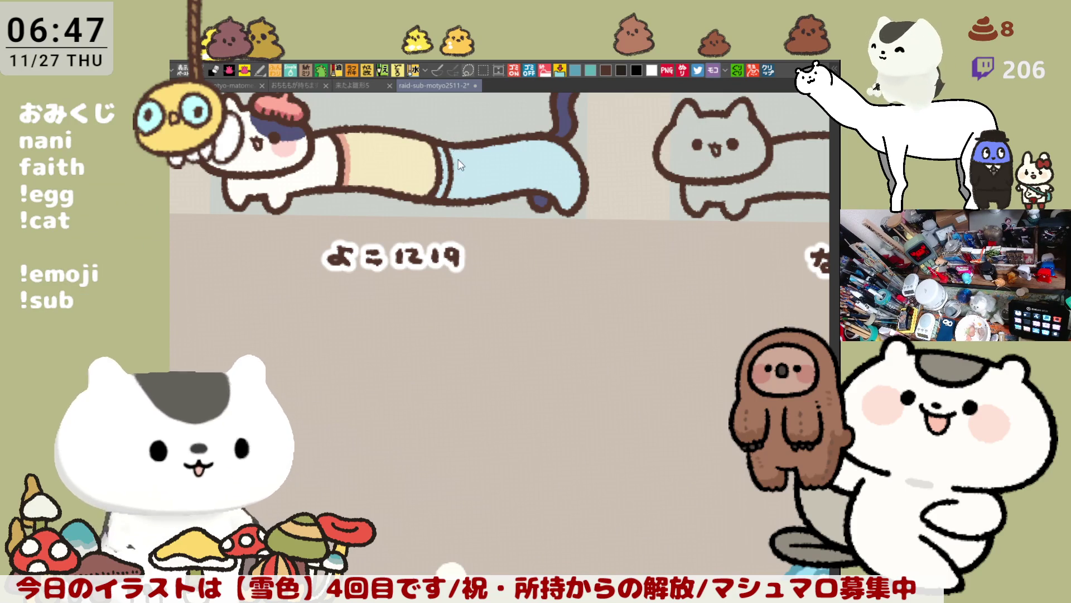
Paint dark blue-grey vertical stripes across the left and middle of the trousers, redoing uneven strokes
drag(463, 194, 460, 210)
mouse_move(478, 144)
mouse_down()
mouse_move(475, 206)
mouse_move(497, 155)
mouse_move(493, 201)
mouse_up()
drag(505, 141, 509, 194)
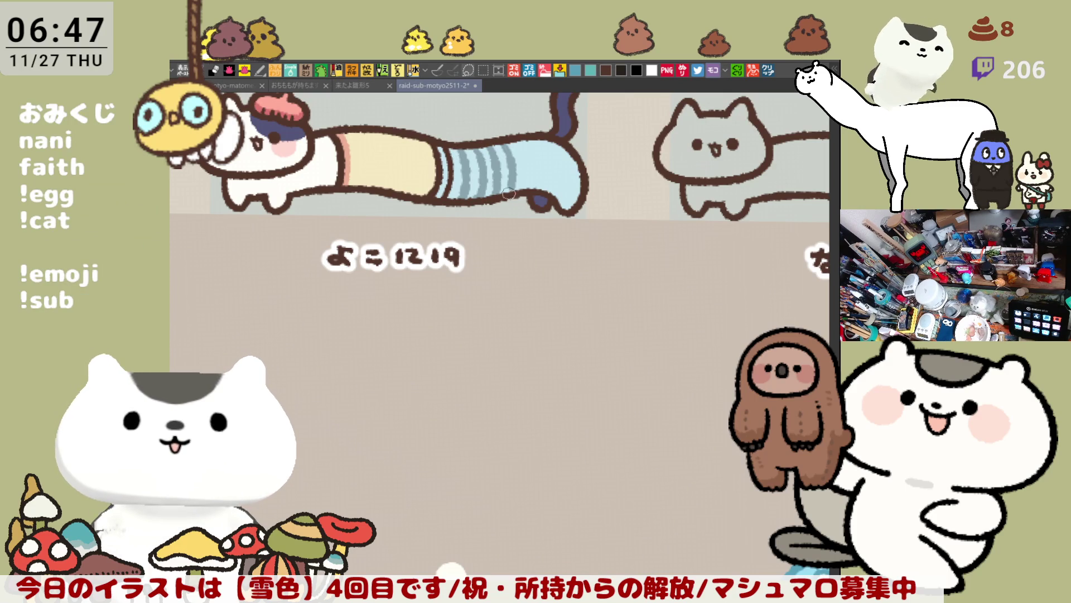
drag(517, 140, 522, 199)
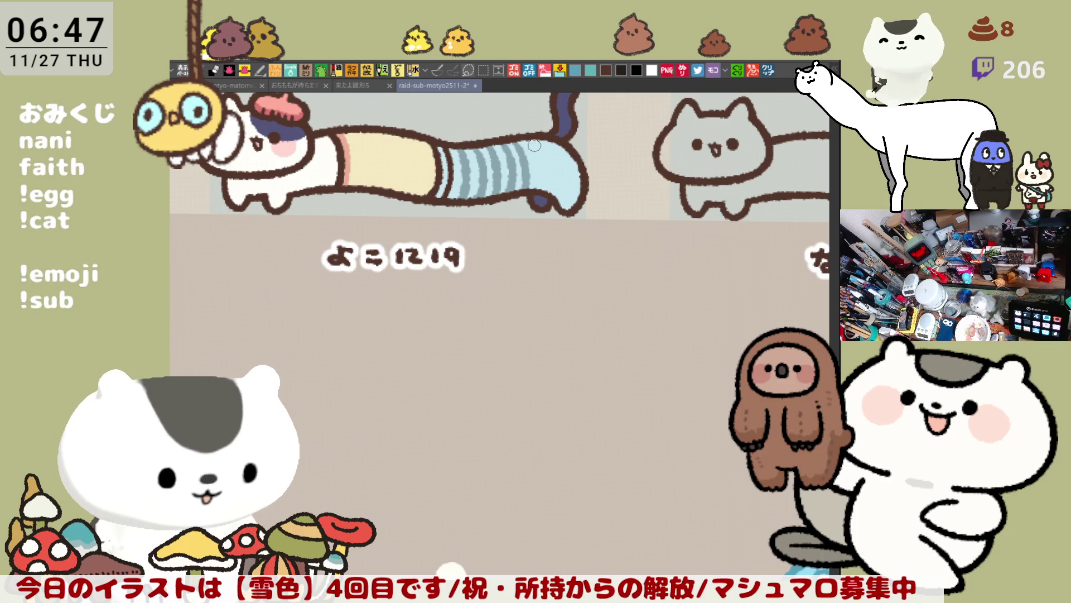
key(ctrl+z)
drag(517, 136, 520, 200)
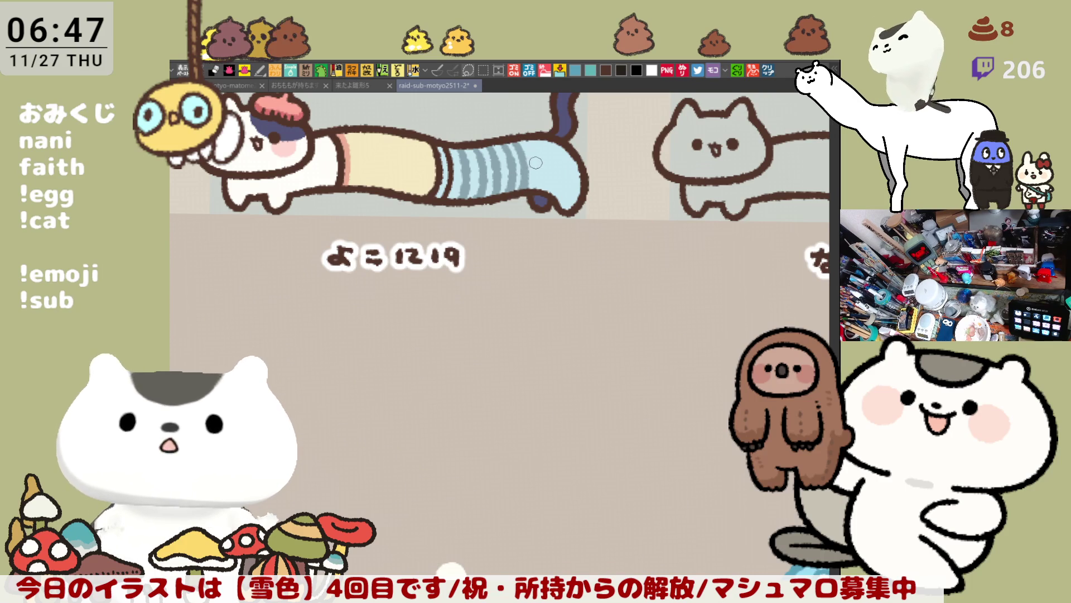
key(ctrl+z)
key(ctrl+z)
drag(504, 139, 507, 192)
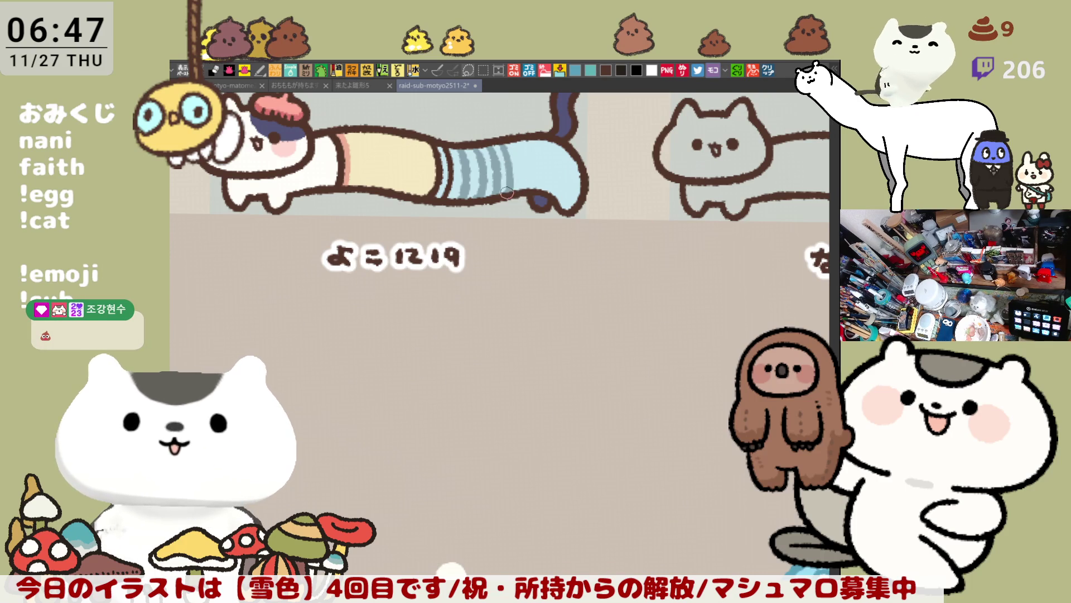
key(ctrl+z)
key(ctrl+z)
drag(503, 139, 505, 195)
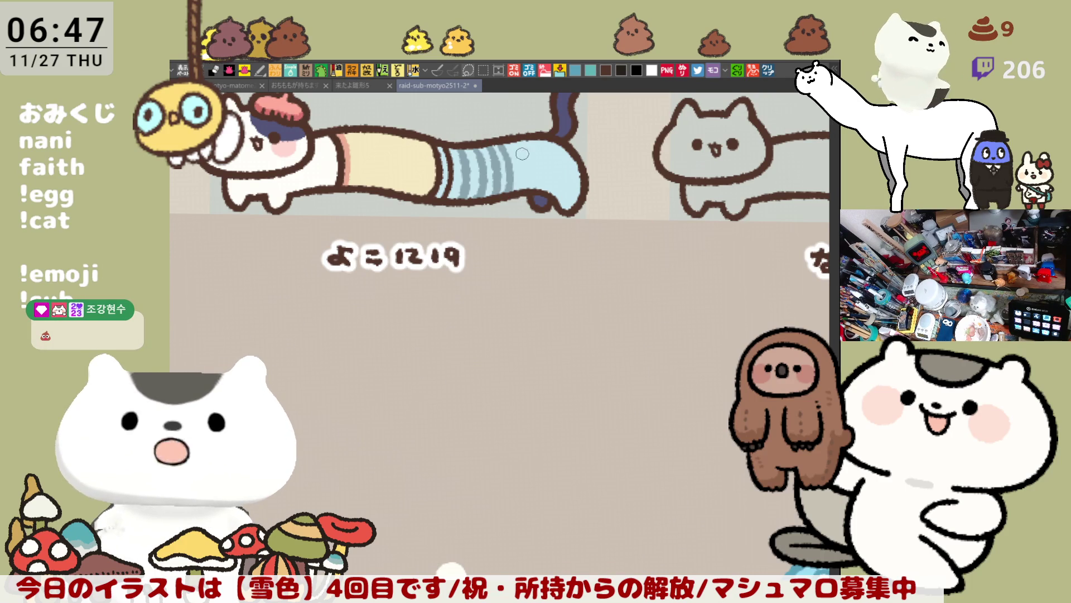
mouse_move(519, 142)
mouse_down()
mouse_move(520, 198)
mouse_move(518, 173)
mouse_move(519, 196)
mouse_move(523, 186)
mouse_up()
key(ctrl+z)
key(ctrl+z)
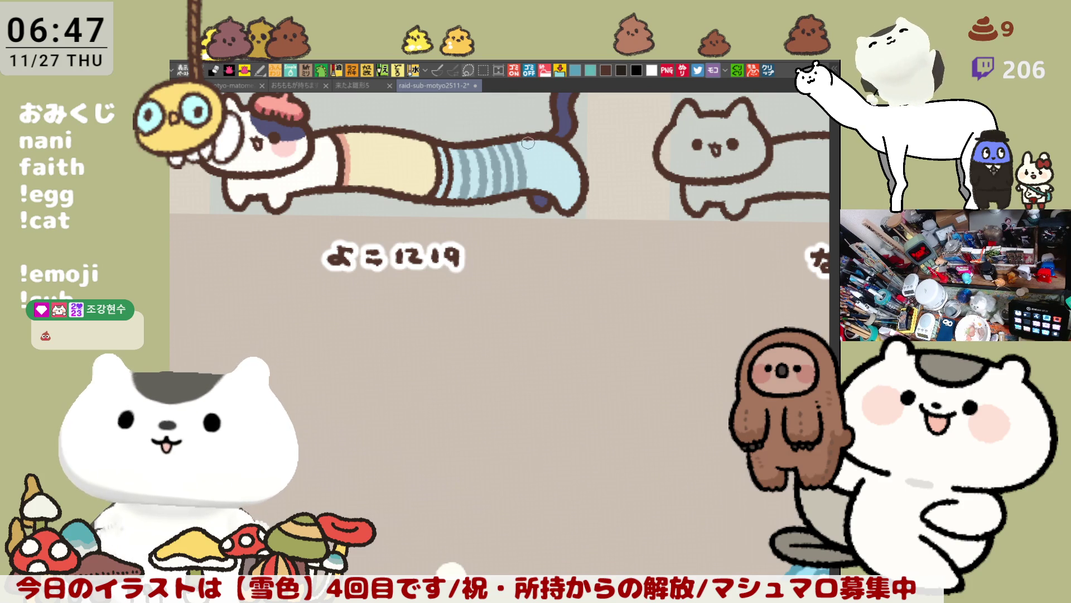
key(ctrl+z)
drag(518, 139, 518, 199)
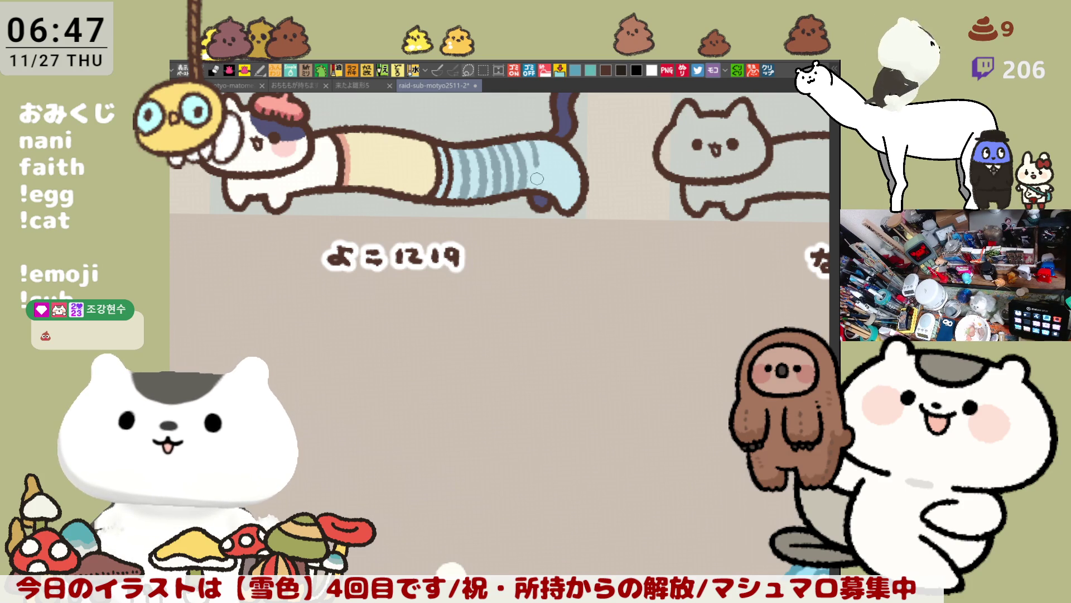
key(ctrl+z)
drag(518, 134, 530, 198)
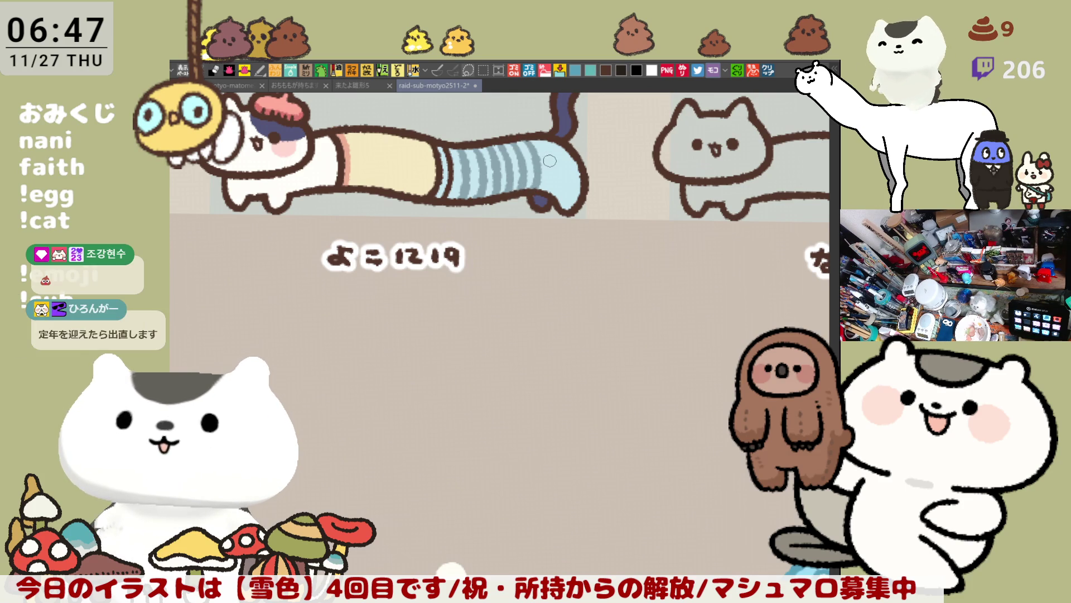
key(ctrl+z)
mouse_move(519, 128)
mouse_down()
mouse_move(530, 196)
mouse_move(536, 163)
mouse_move(530, 196)
mouse_up()
Add the remaining blue-grey stripes toward the right end of the trousers near the foot, retrying strokes
drag(544, 134, 546, 197)
key(ctrl+z)
key(ctrl+z)
drag(543, 133, 547, 193)
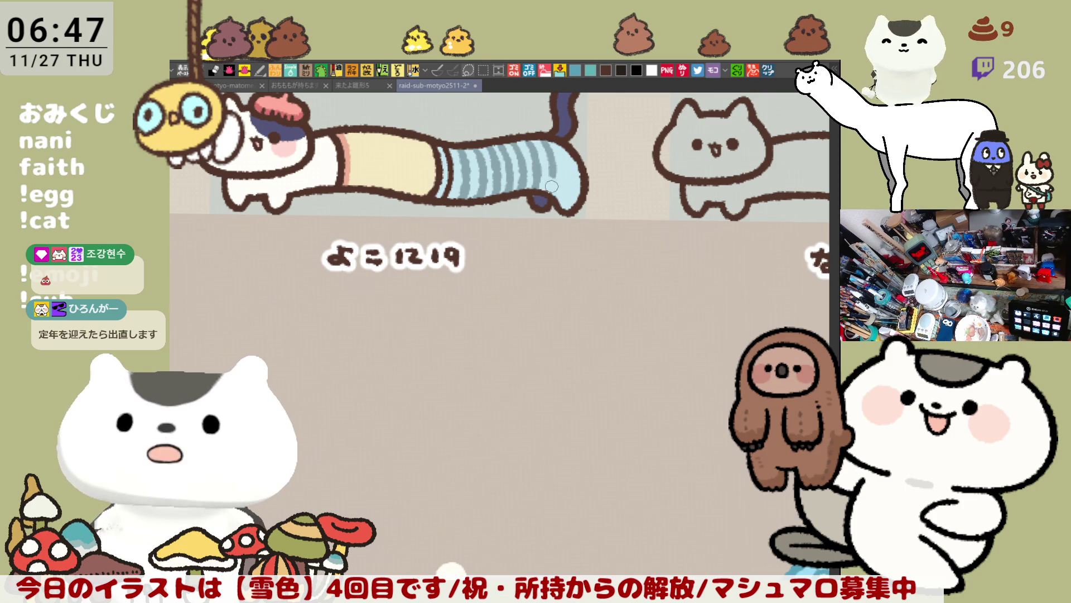
key(ctrl+z)
drag(546, 134, 545, 198)
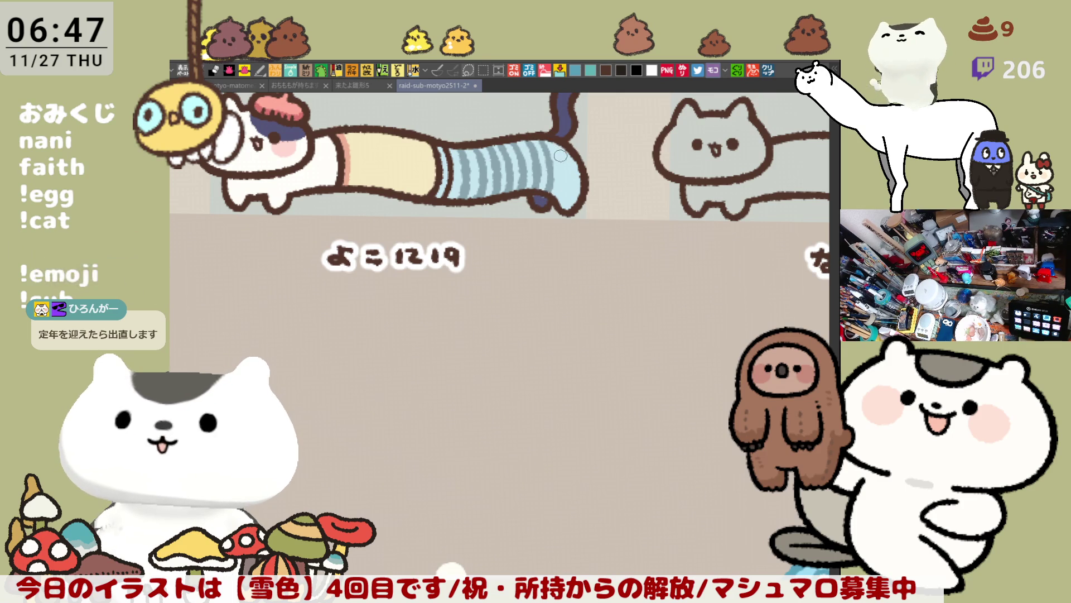
drag(558, 137, 556, 193)
key(ctrl+z)
drag(562, 146, 555, 201)
key(ctrl+z)
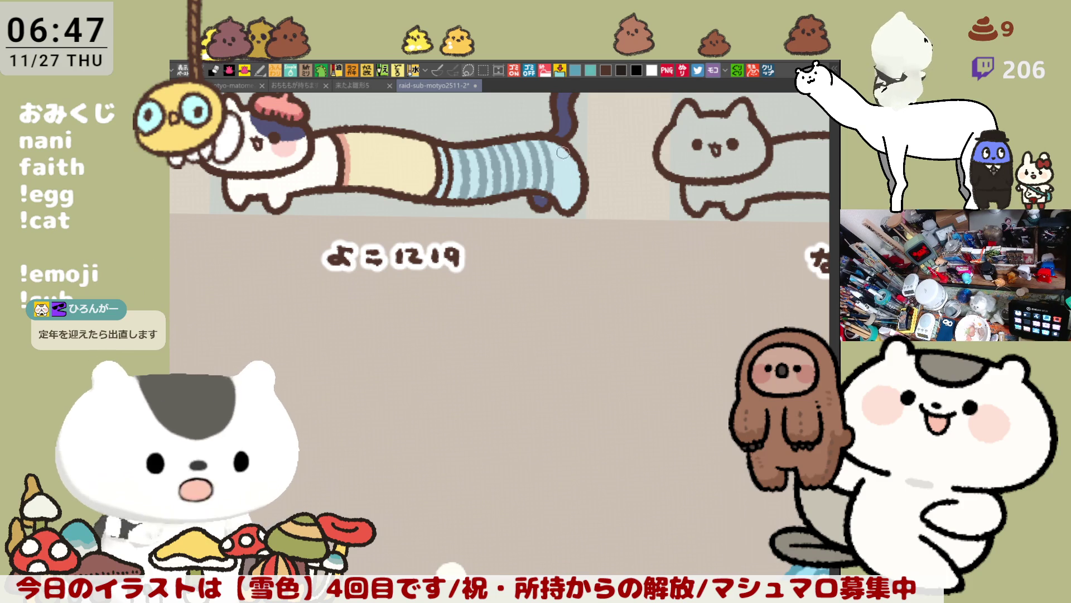
drag(562, 146, 554, 198)
key(ctrl+z)
drag(561, 138, 554, 196)
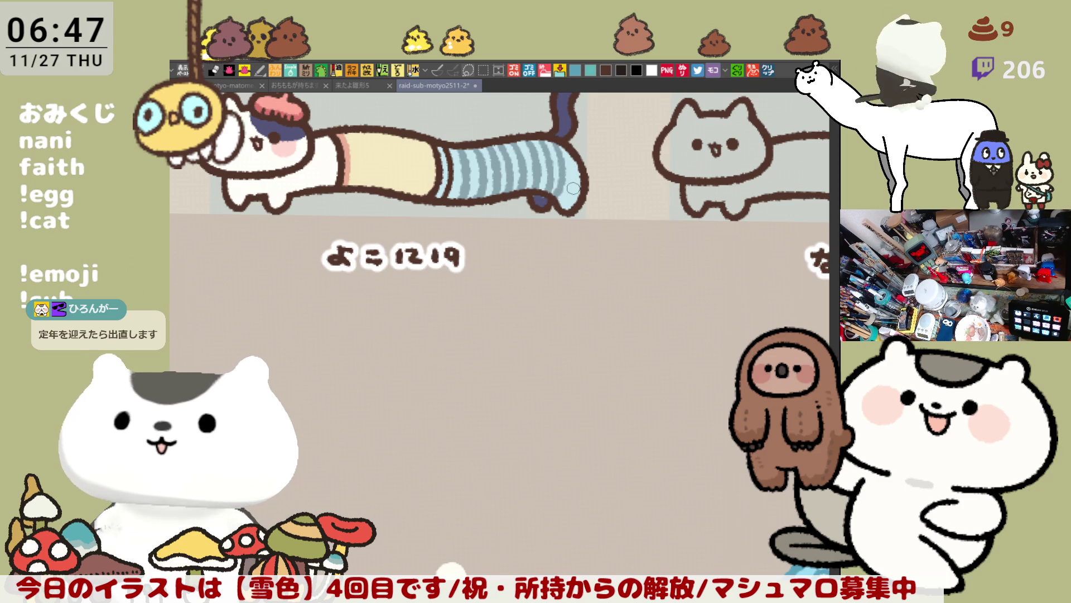
drag(564, 139, 552, 200)
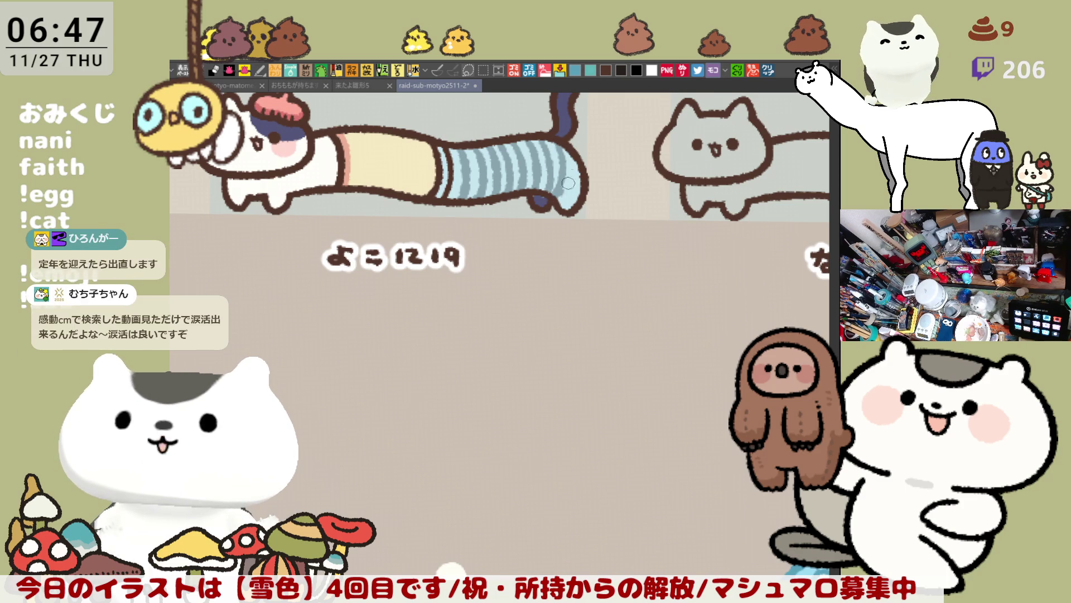
mouse_move(580, 151)
mouse_down()
mouse_move(578, 178)
mouse_move(553, 206)
mouse_up()
key(ctrl+z)
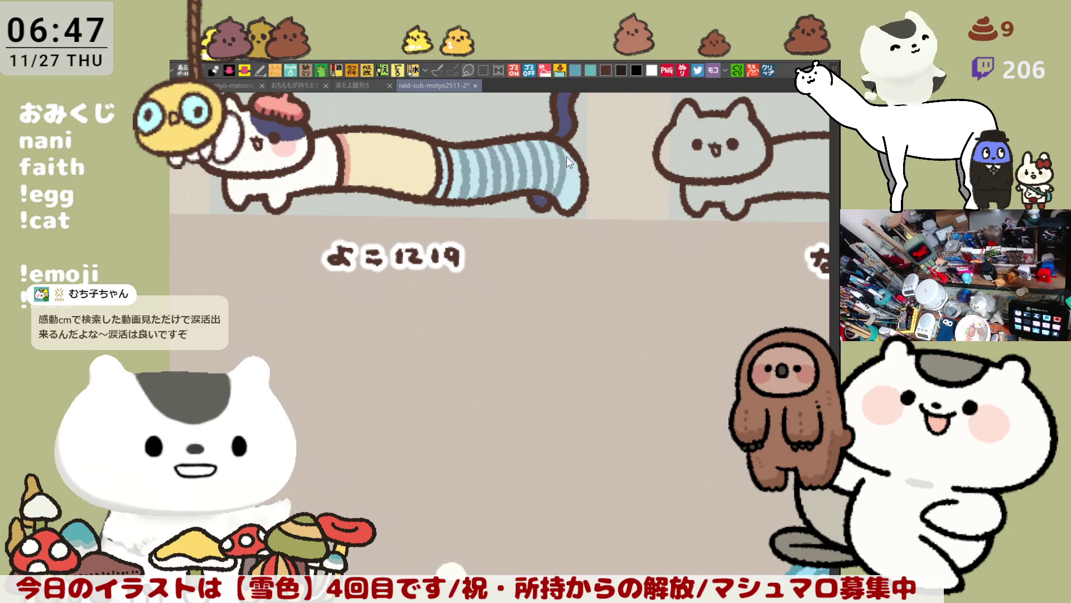
drag(565, 158, 552, 202)
key(ctrl+z)
mouse_move(561, 134)
mouse_down()
mouse_move(565, 181)
mouse_move(553, 205)
mouse_move(555, 197)
mouse_up()
key(ctrl+z)
key(ctrl+z)
drag(575, 155, 555, 206)
key(ctrl+z)
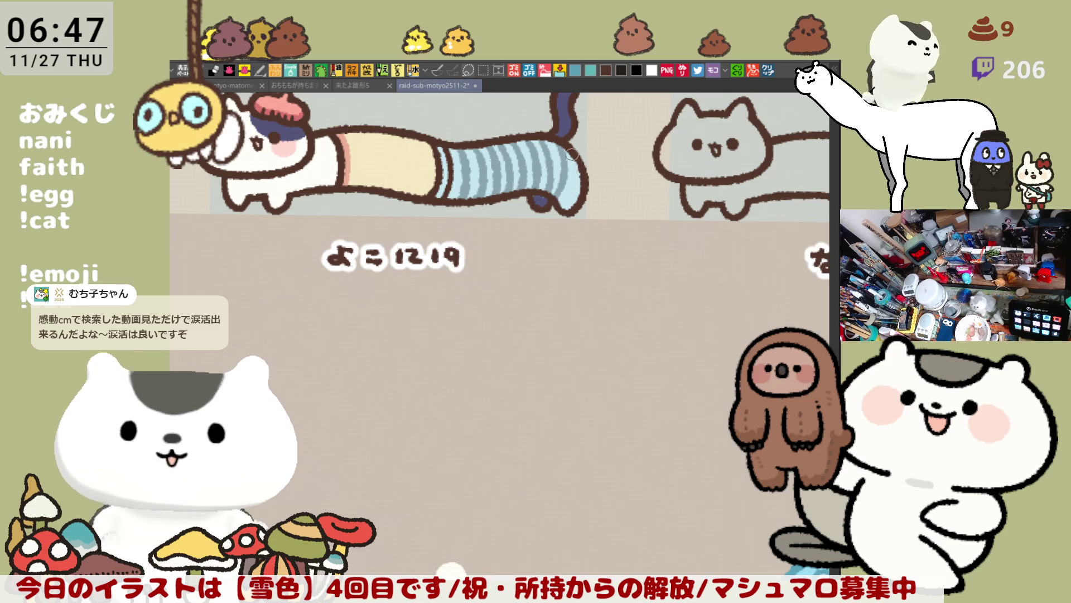
drag(575, 154, 558, 199)
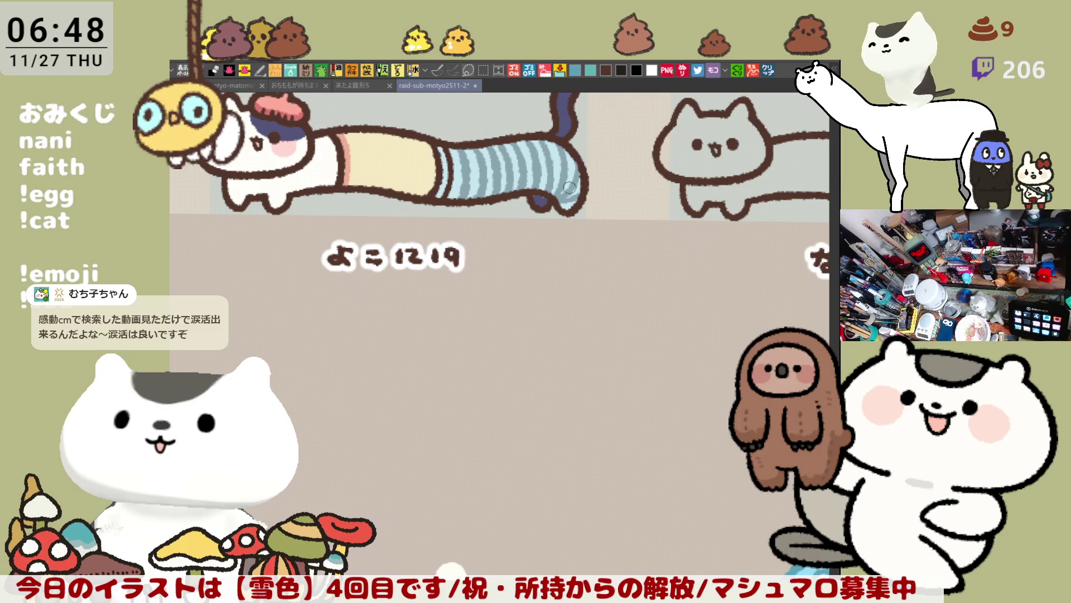
Lighten the dark patch at the trousers' bottom, then paint a white band on the lower tail
drag(544, 206, 553, 199)
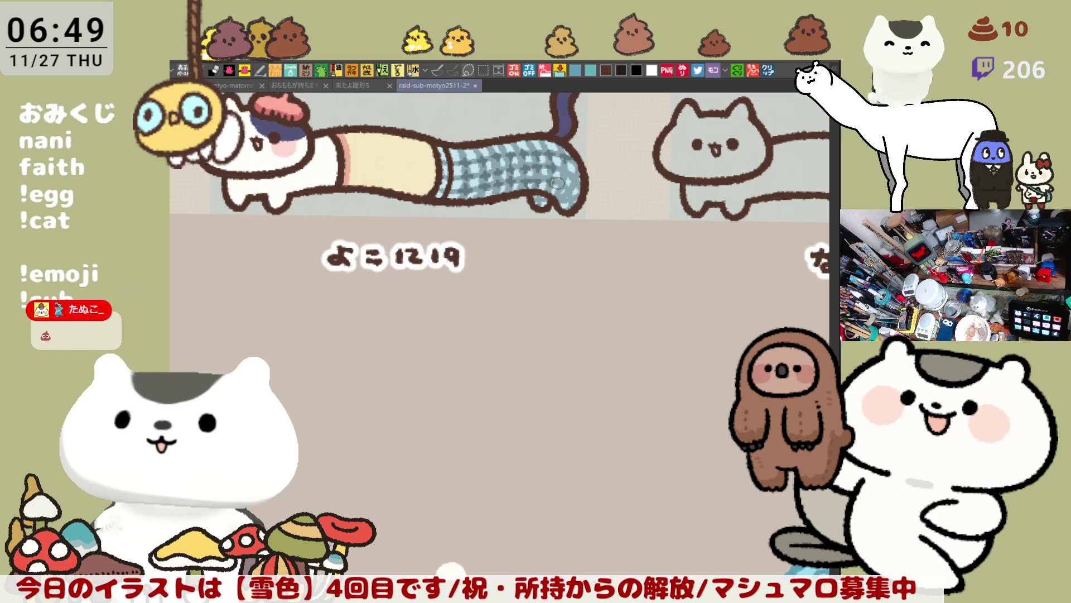
mouse_move(567, 176)
mouse_down()
mouse_move(601, 185)
mouse_move(506, 169)
mouse_up()
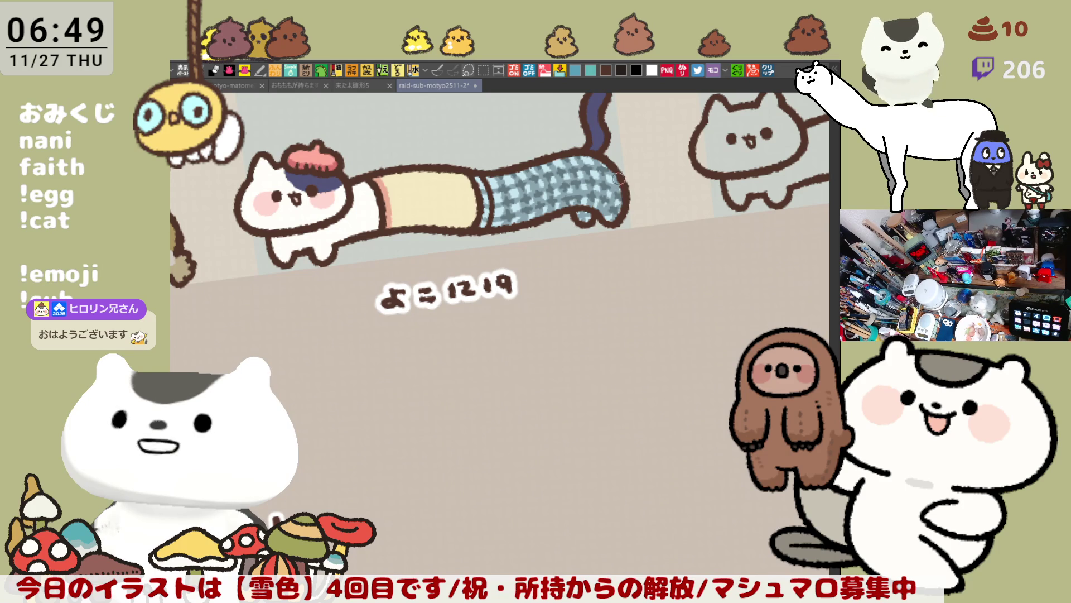
key(asciicircum)
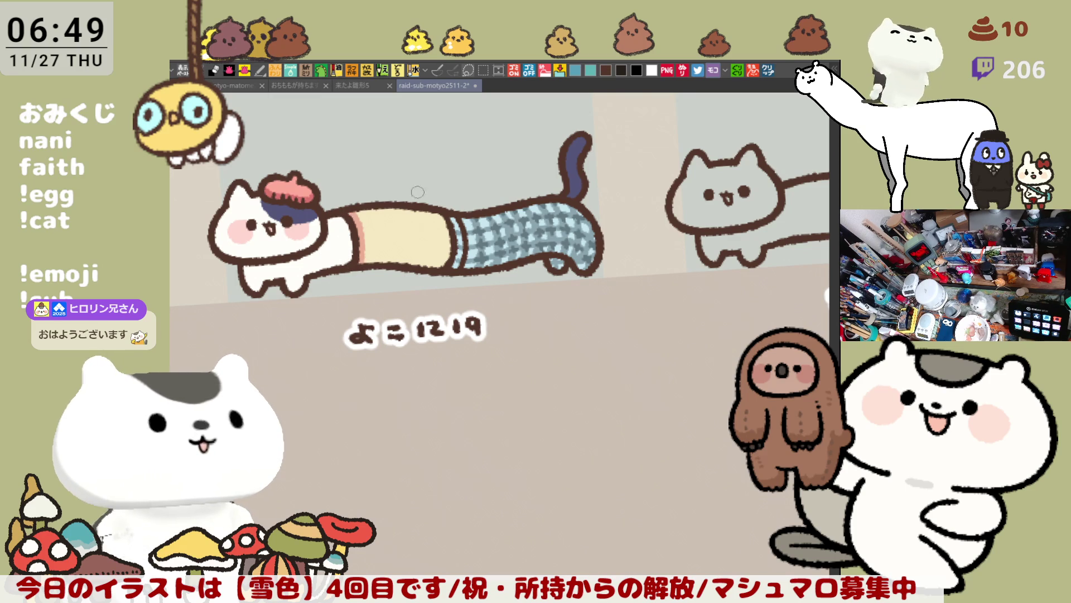
drag(417, 192, 427, 187)
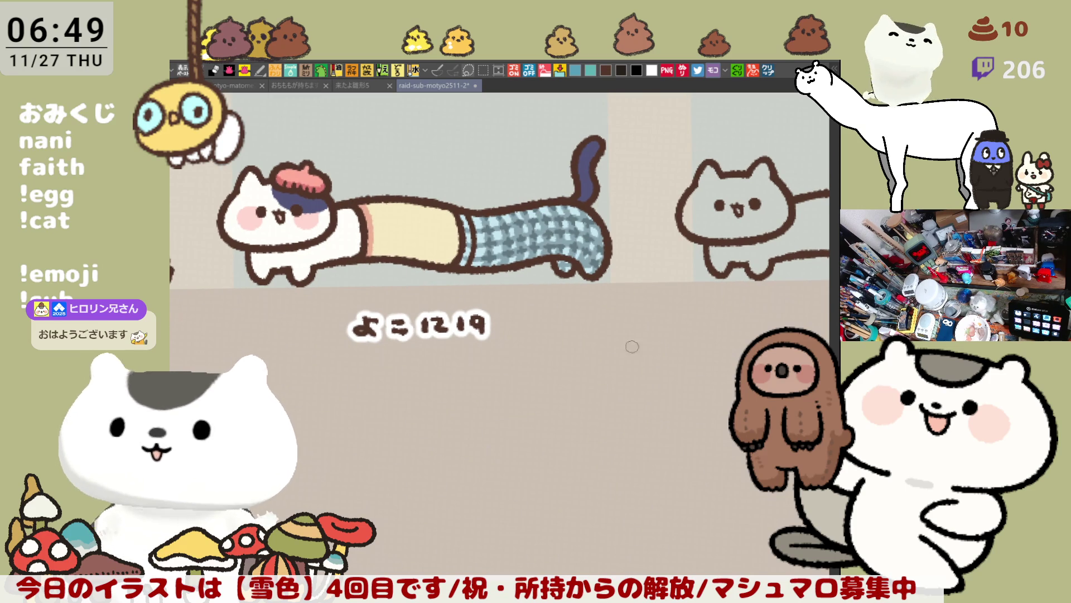
mouse_move(632, 347)
mouse_down()
mouse_move(304, 249)
mouse_move(642, 200)
mouse_move(418, 242)
mouse_up()
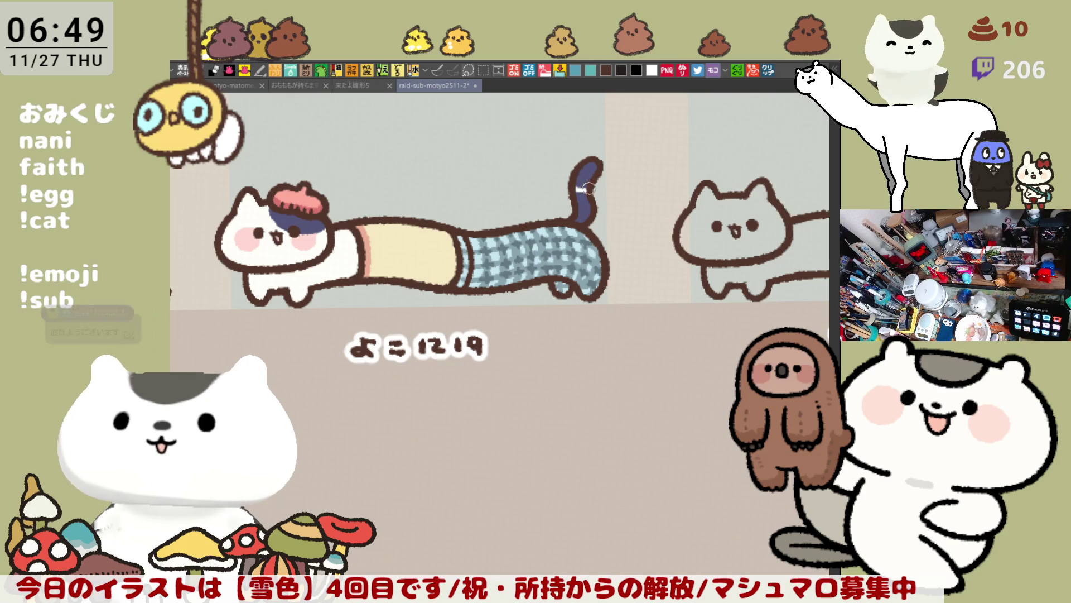
drag(580, 189, 588, 219)
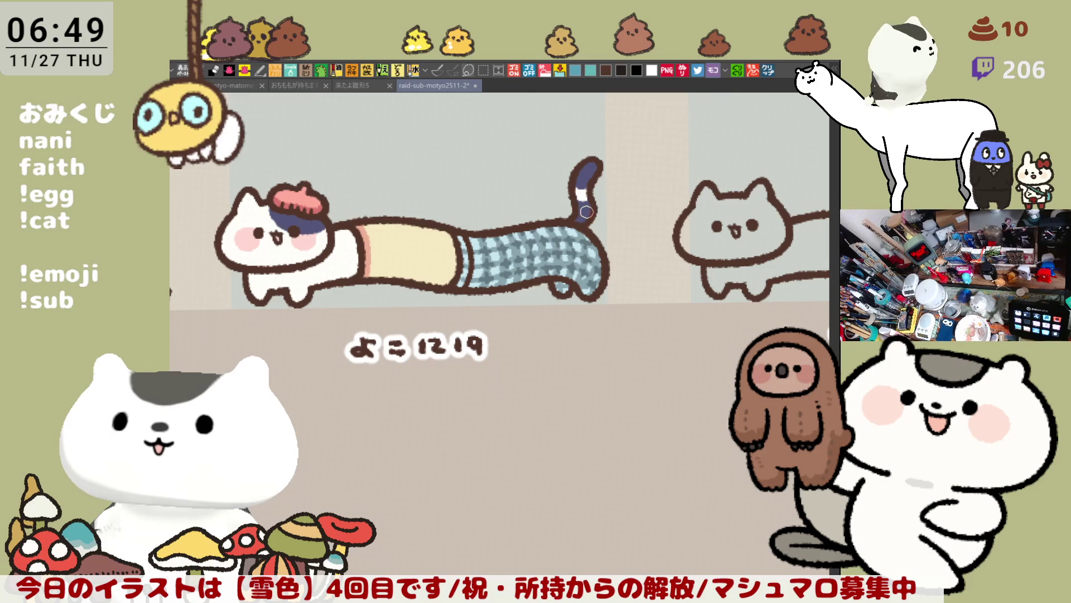
scroll(524, 304, up, 2)
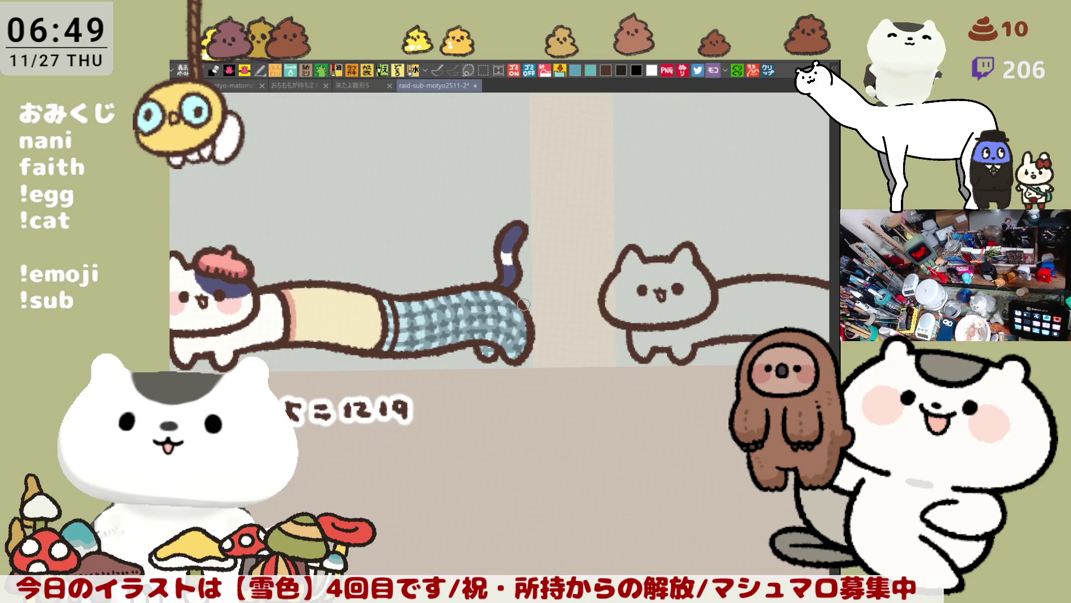